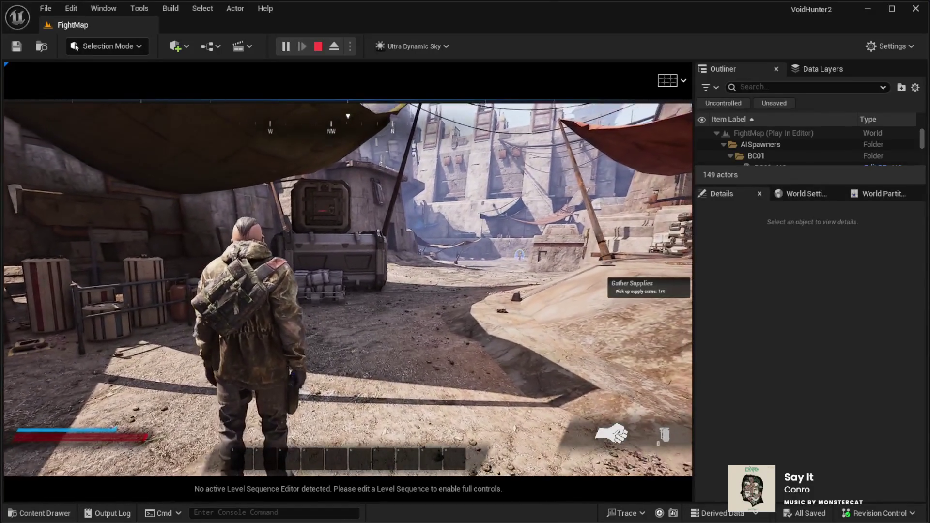
Stop the FightMap Play-In-Editor session with Esc and return to the editor
key(Escape)
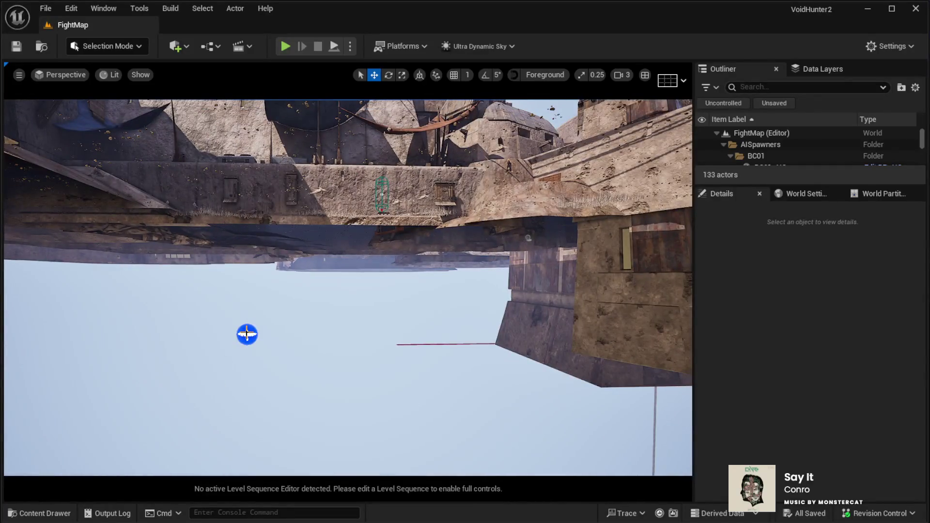
Raise the blackbird flock actor, snap it to the floor with End, and reposition it in the courtyard
click(247, 335)
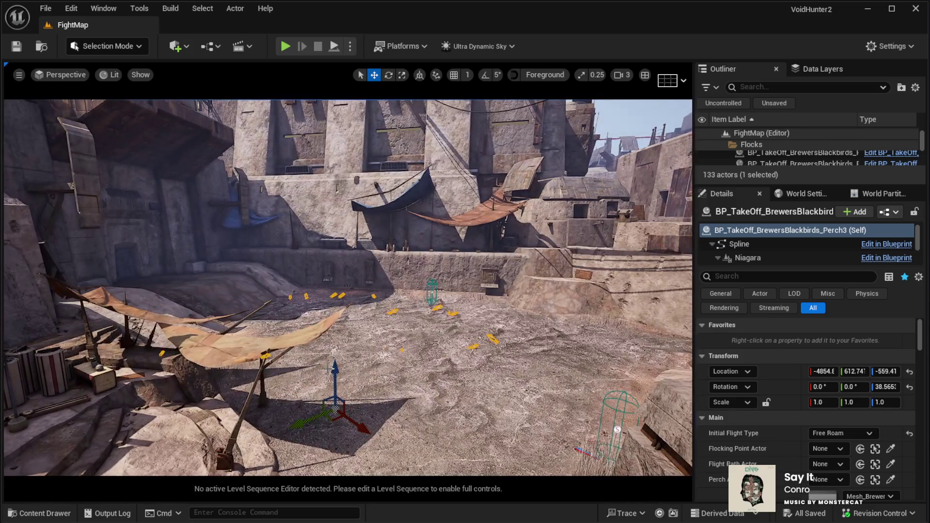
drag(327, 367, 318, 267)
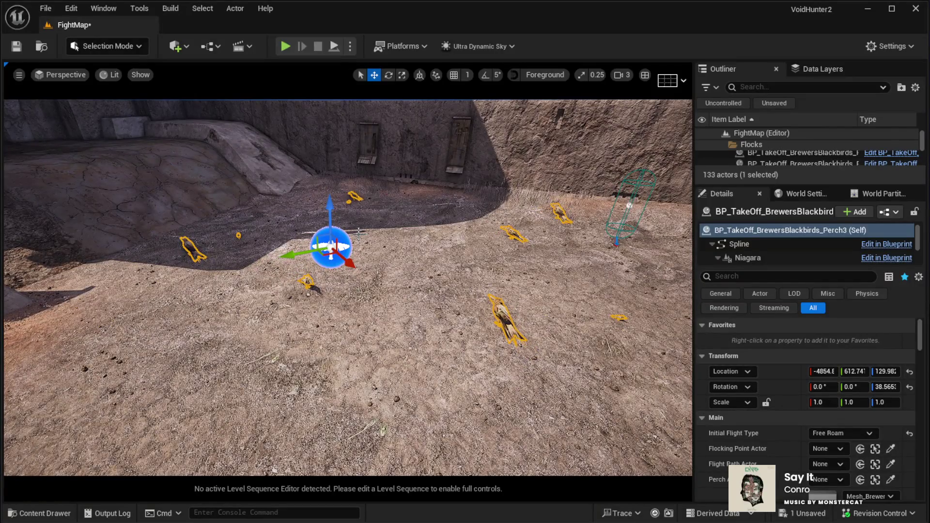
key(End)
mouse_move(358, 233)
mouse_down()
mouse_move(435, 233)
mouse_move(435, 281)
mouse_up()
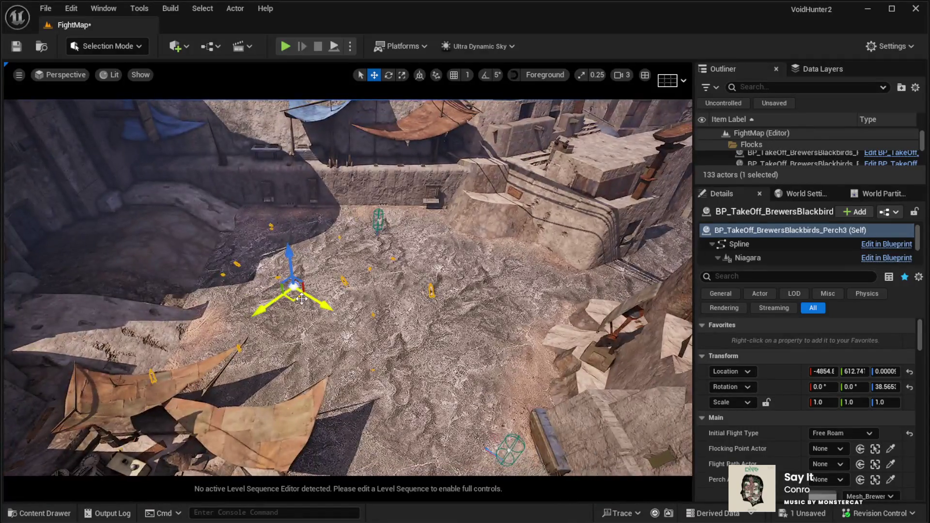
mouse_move(301, 299)
mouse_down()
mouse_move(362, 317)
mouse_move(305, 295)
mouse_up()
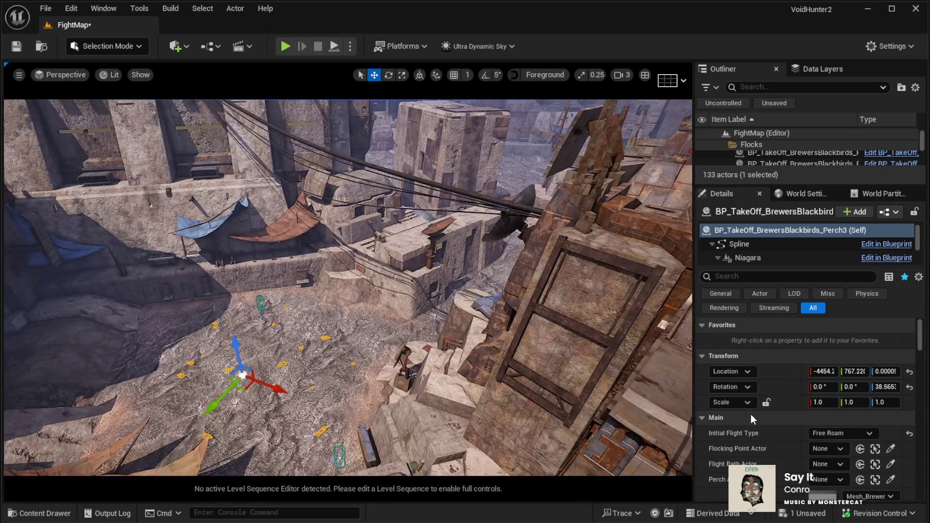
Assign the flock's Flocking Point and Flight Path actors, then start a play test
click(828, 449)
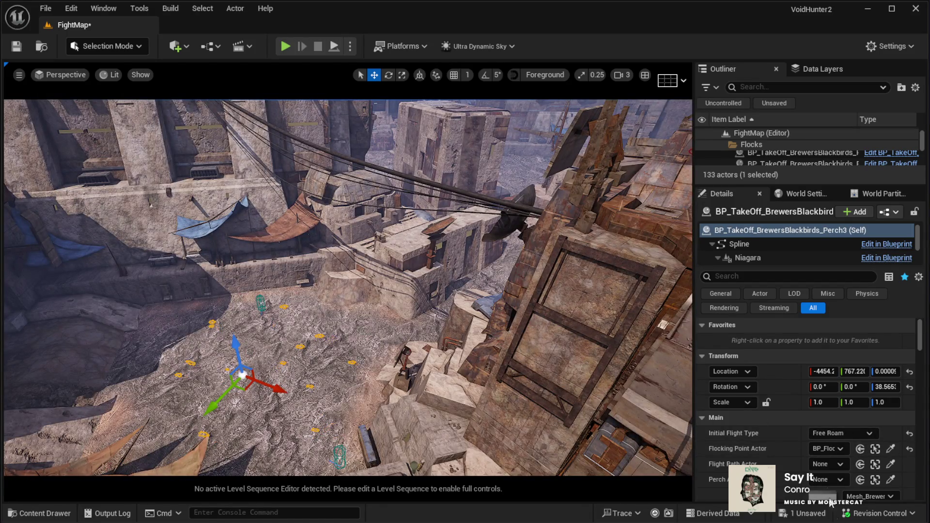
click(823, 465)
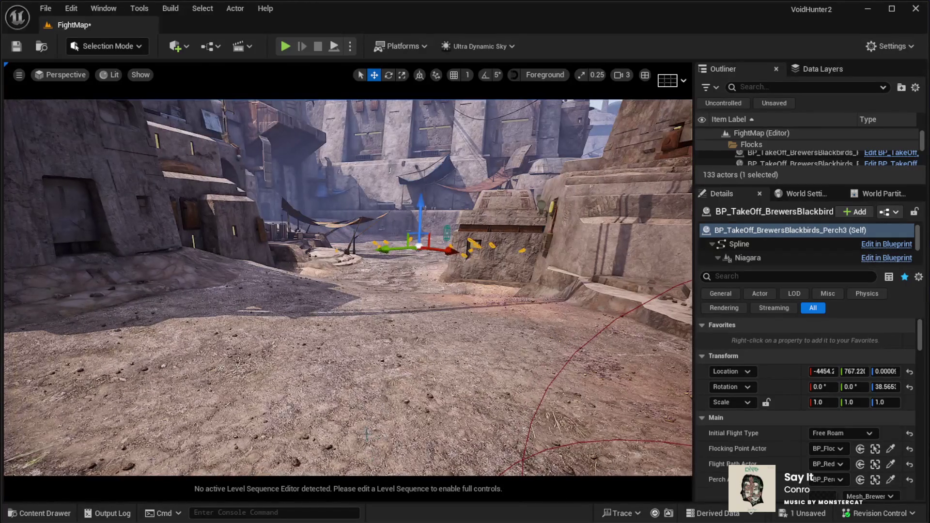
click(367, 434)
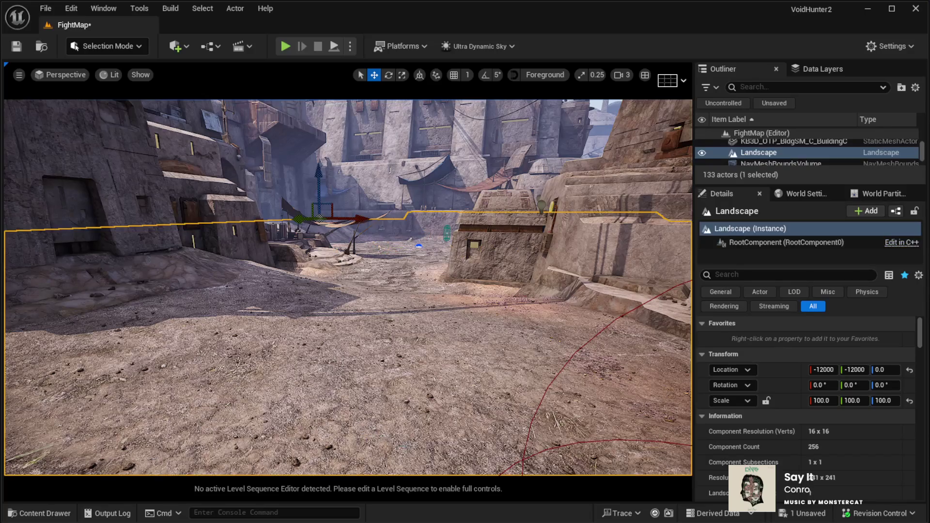
key(alt+p)
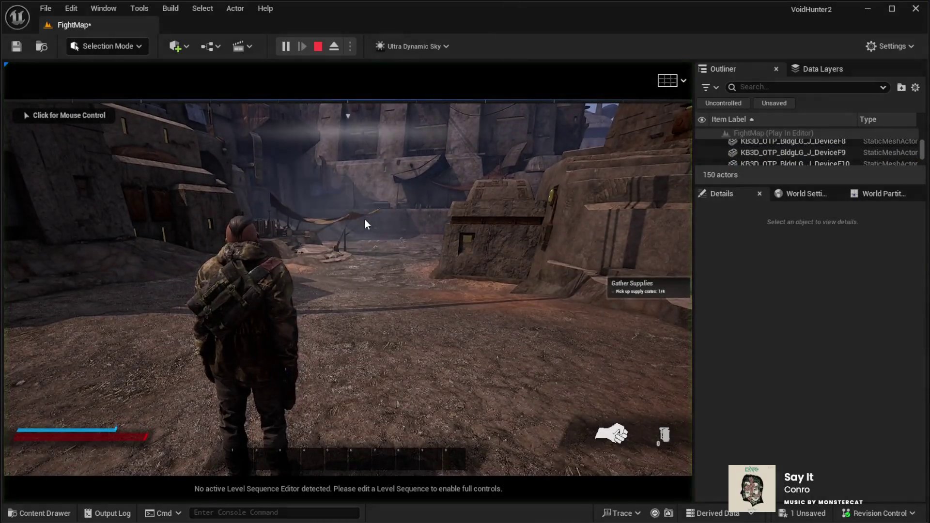
click(362, 217)
key(w)
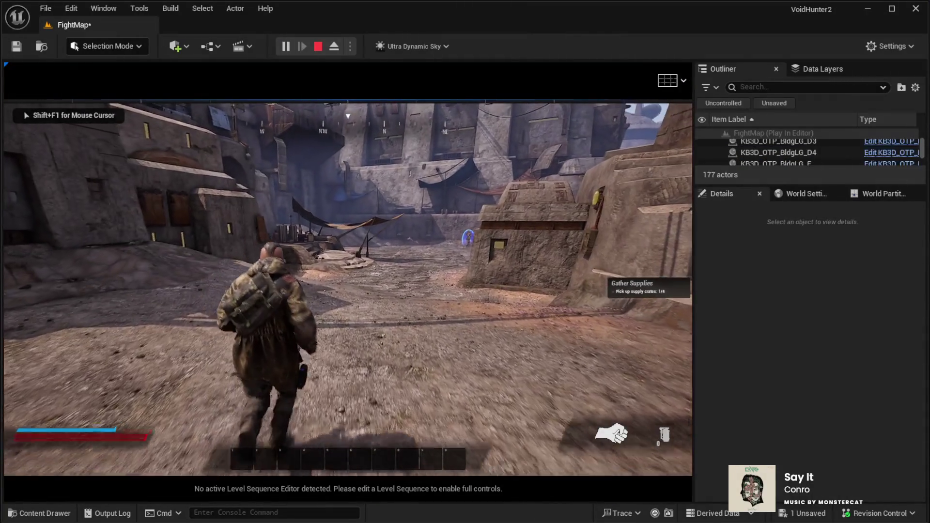
key(w)
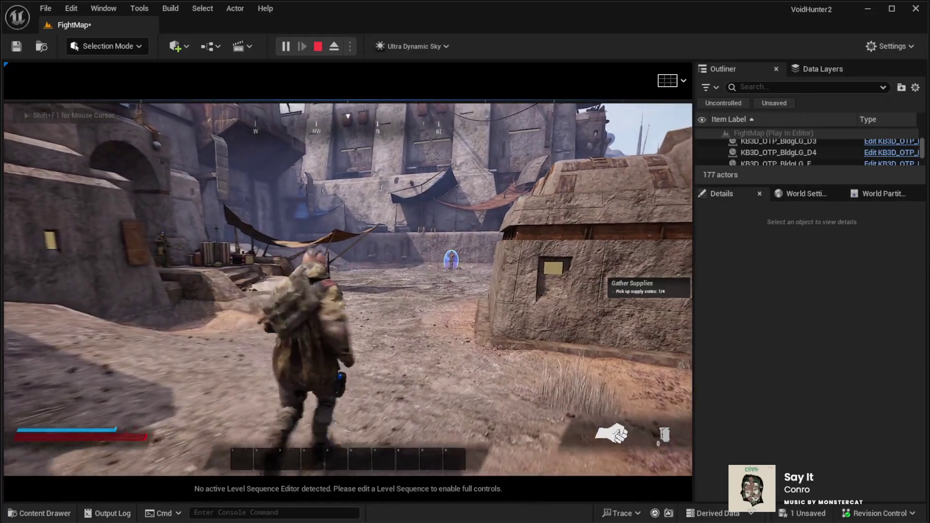
key(w)
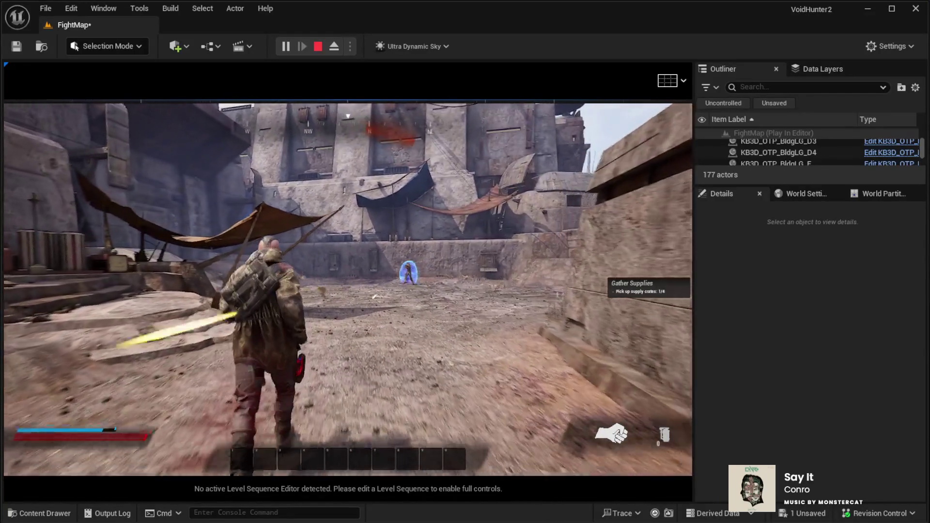
key(w)
key(2)
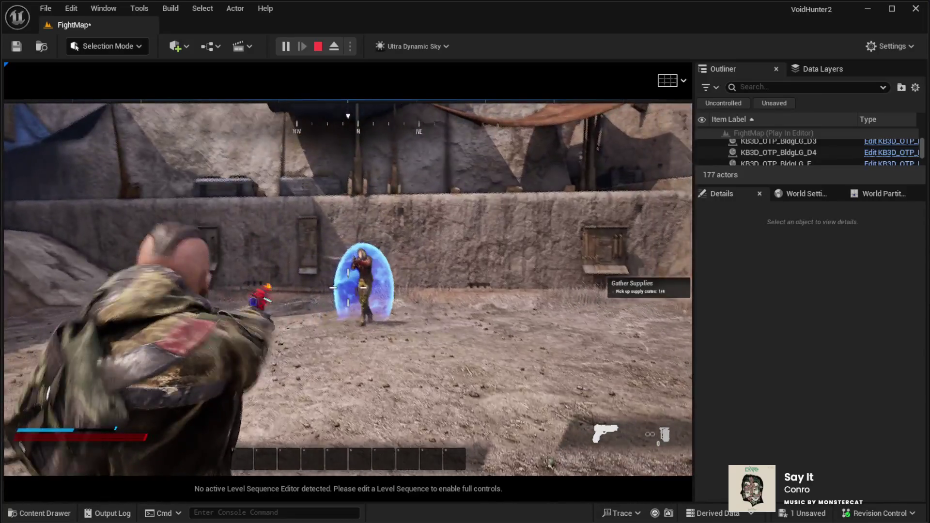
click(347, 288)
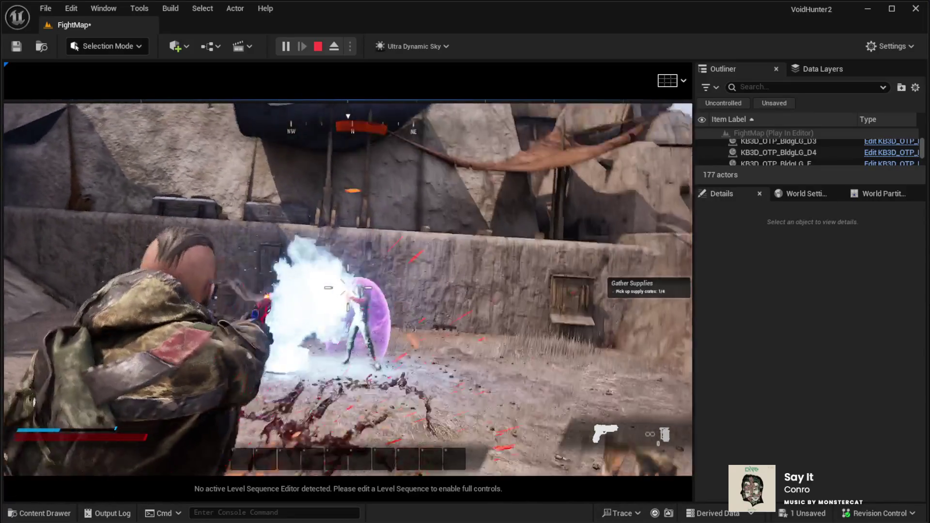
click(348, 287)
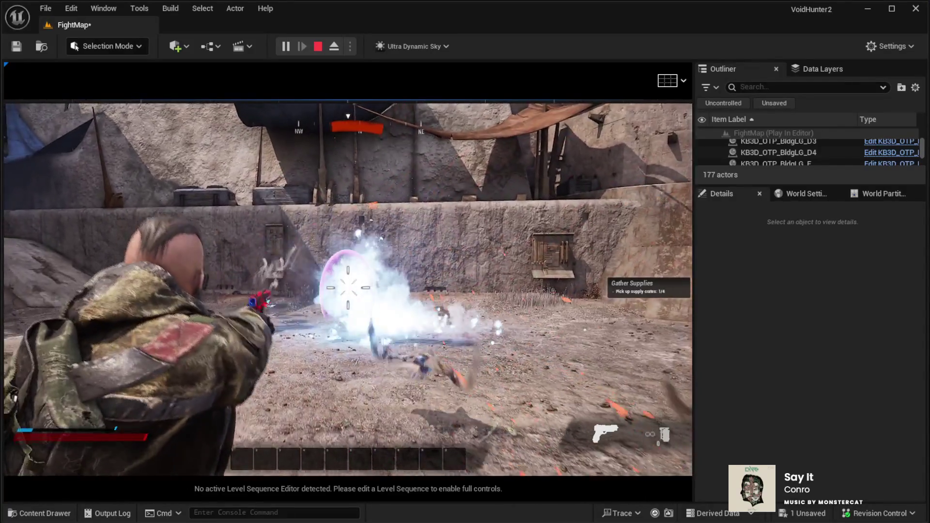
click(348, 287)
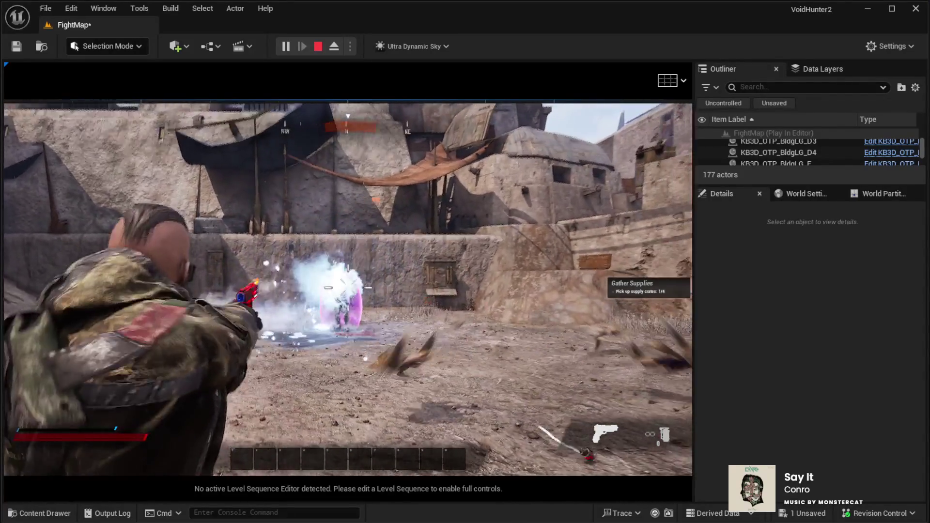
click(347, 287)
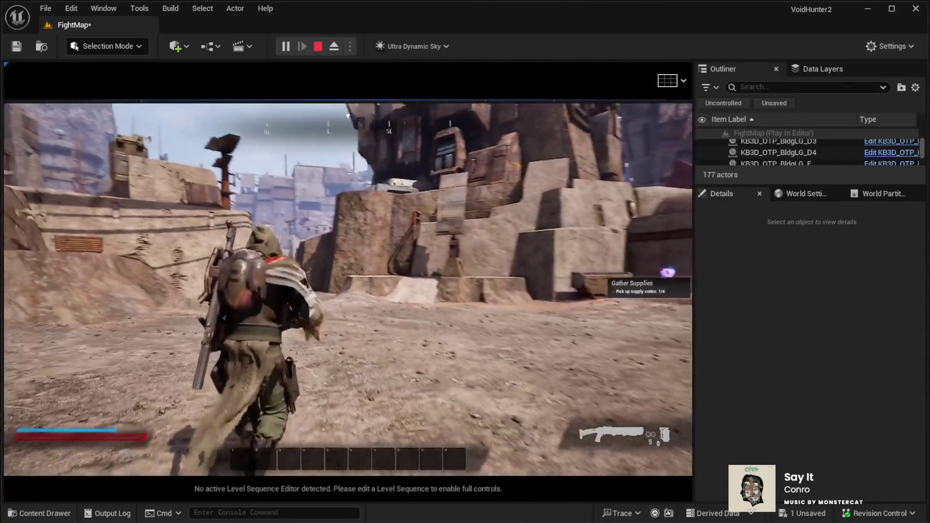
End the play test and select the BP_TakeOff_BrewersBlackbirds_Perch3 flock actor
key(Escape)
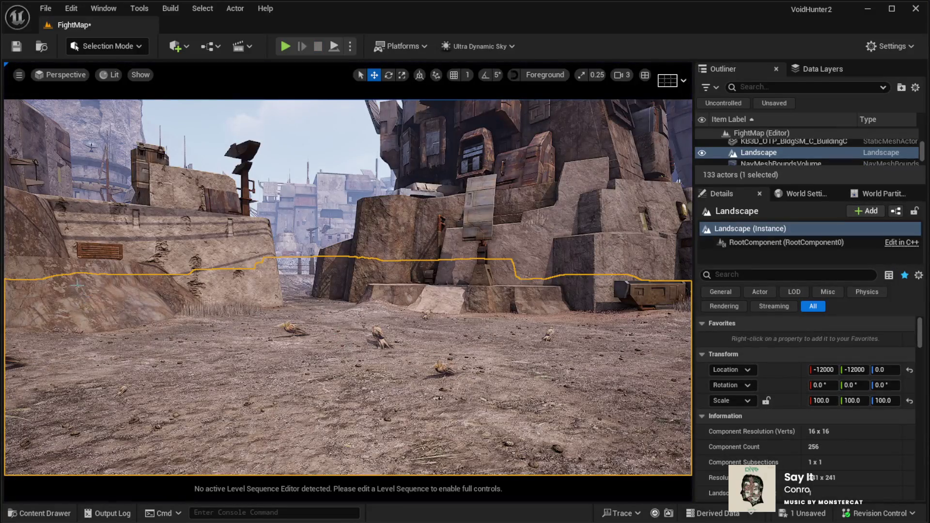
drag(348, 287, 348, 286)
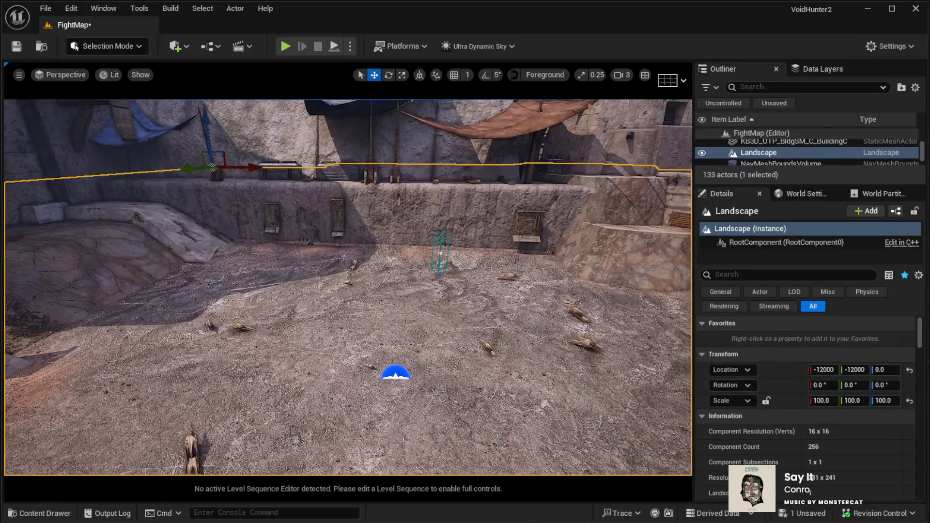
click(348, 283)
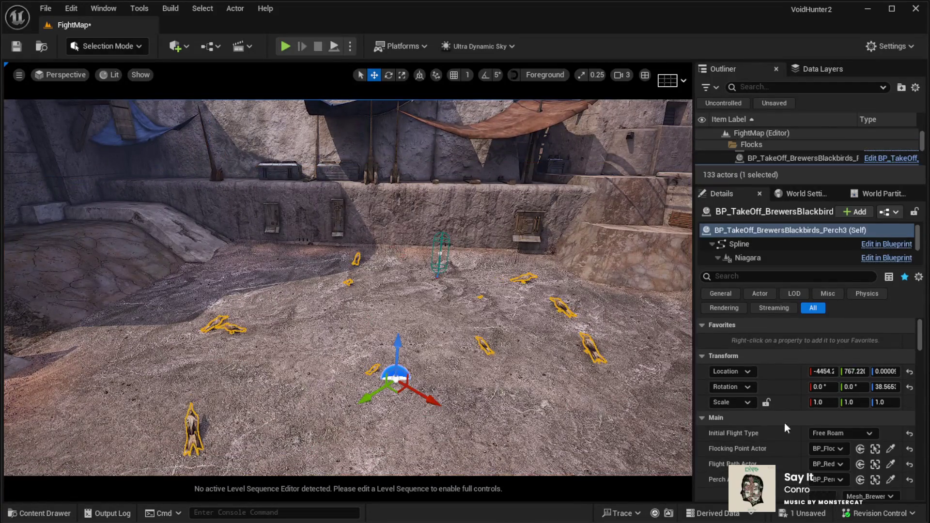
Expand the flock's Spawn Position Actors array under Spawn to show its three entries
scroll(792, 407, down, 3)
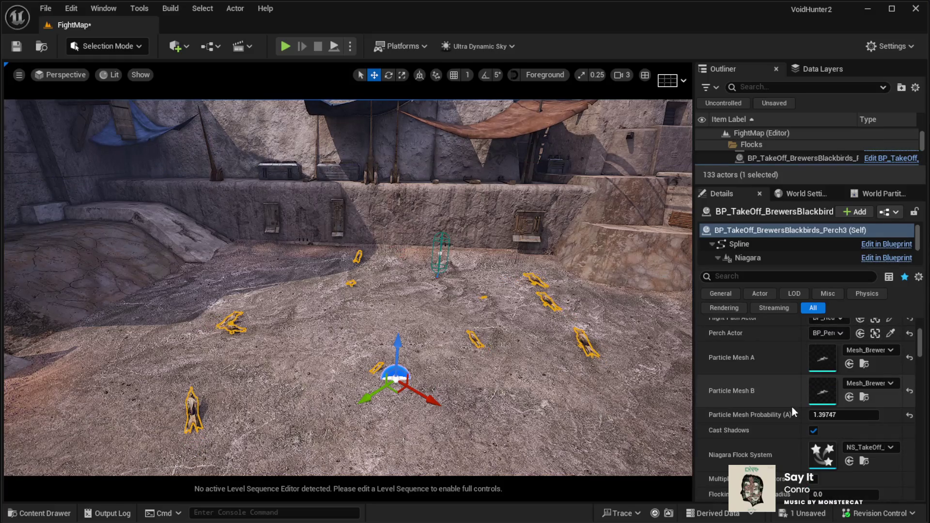
scroll(791, 411, down, 1)
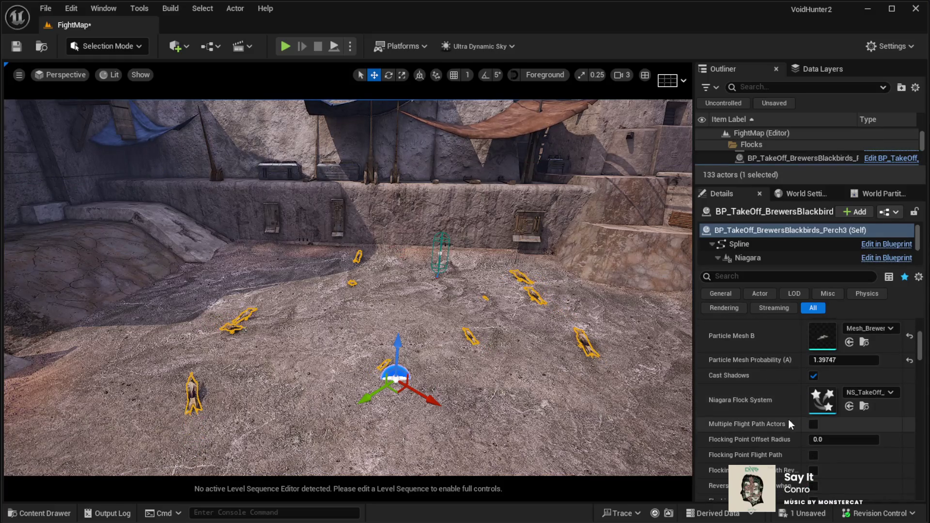
scroll(789, 417, down, 5)
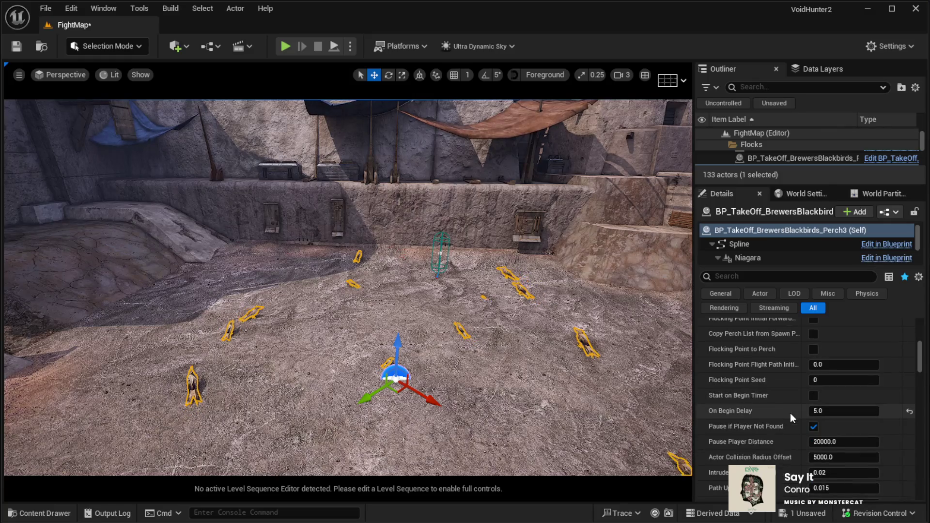
scroll(789, 413, down, 1)
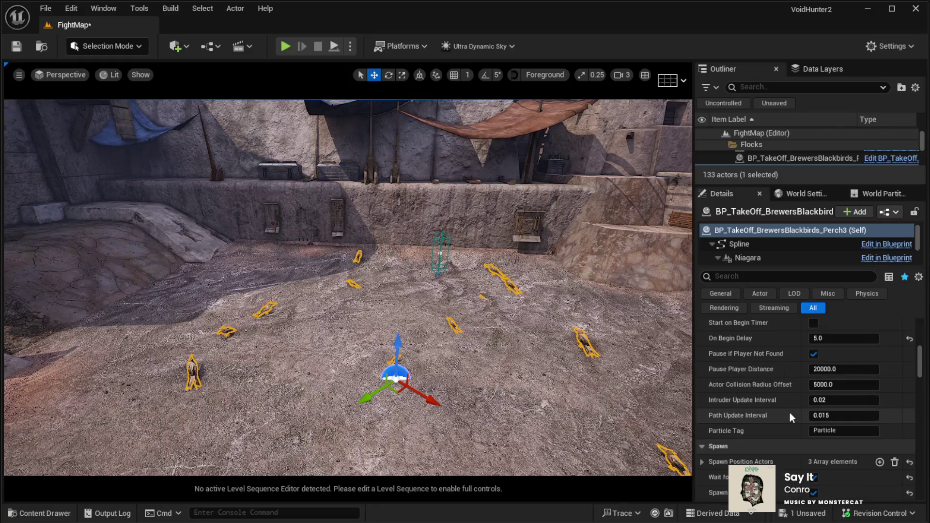
scroll(789, 412, down, 3)
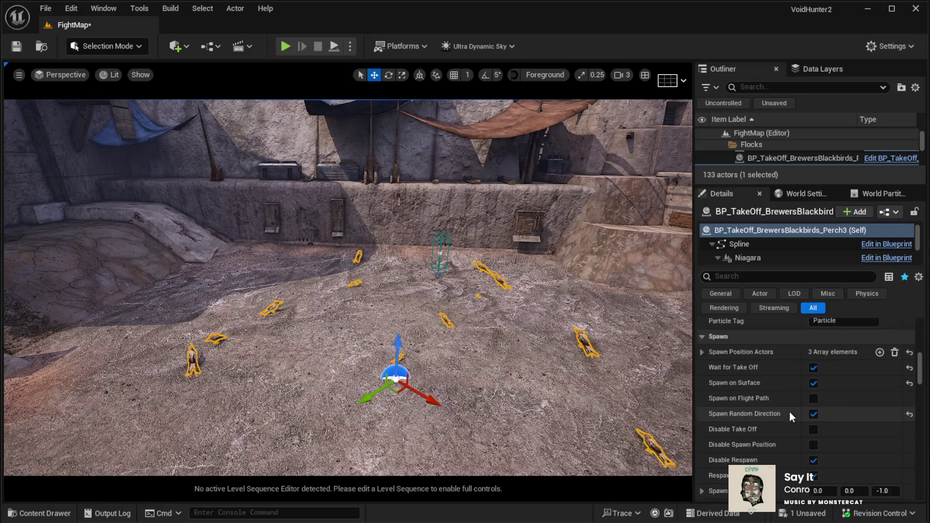
click(701, 334)
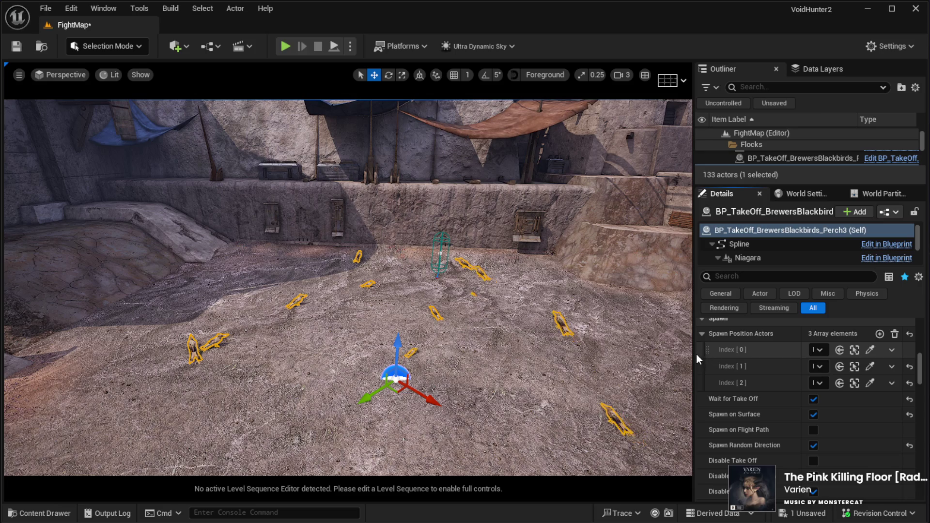
Resize the Details panel and collapse the Spawn Position Actors list
drag(695, 354, 635, 352)
drag(589, 352, 579, 352)
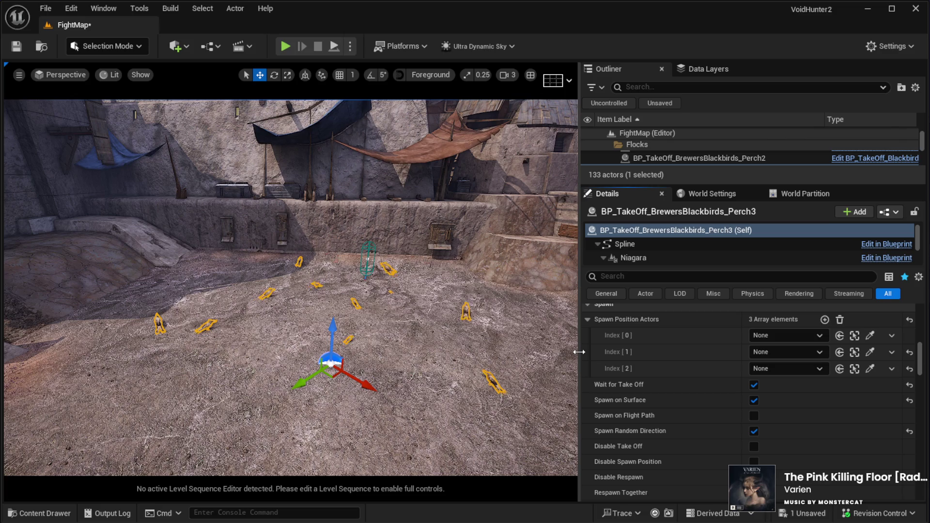
drag(579, 352, 630, 350)
click(632, 335)
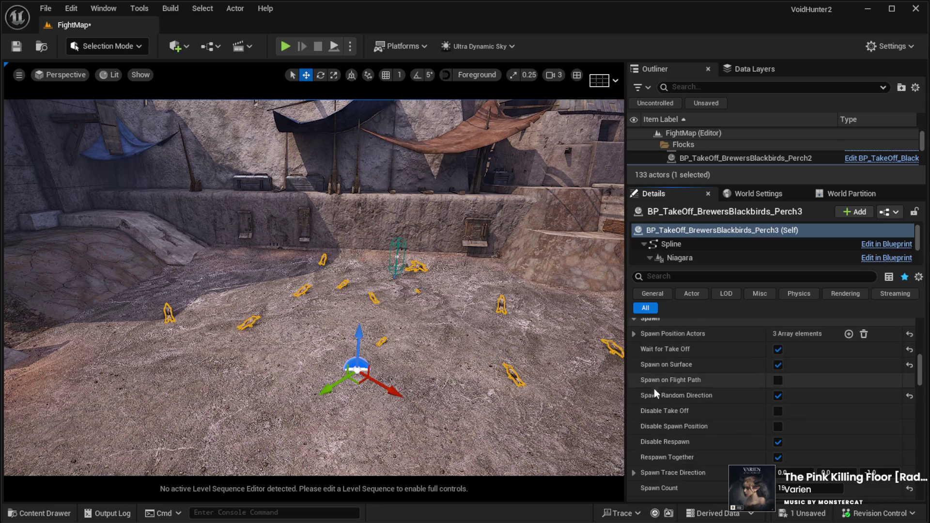
Change the Perch3 flock's Spawn Count from 15 to 3
scroll(813, 435, down, 1)
scroll(813, 435, down, 2)
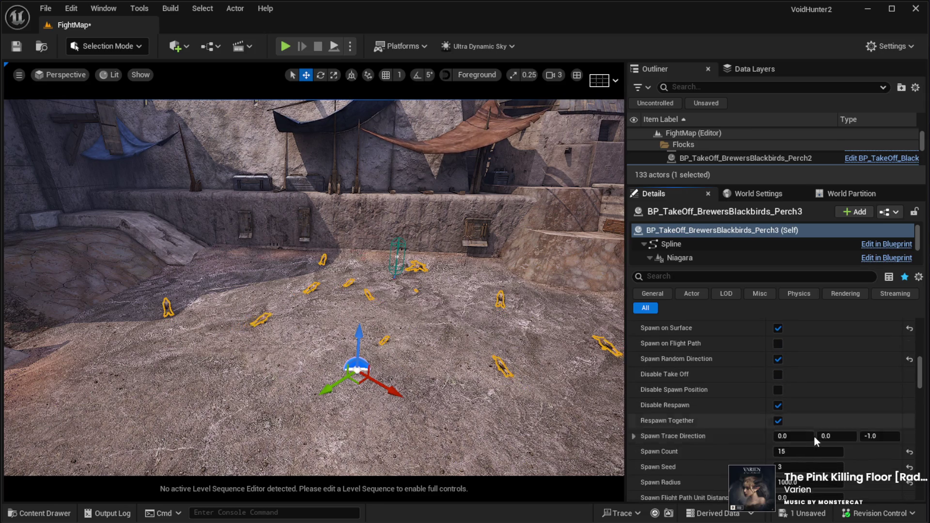
scroll(816, 437, down, 1)
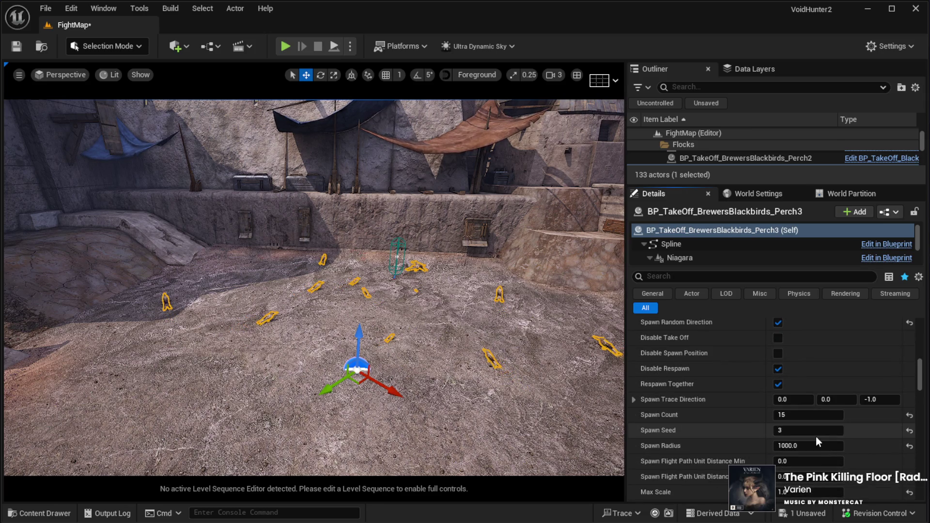
click(807, 415)
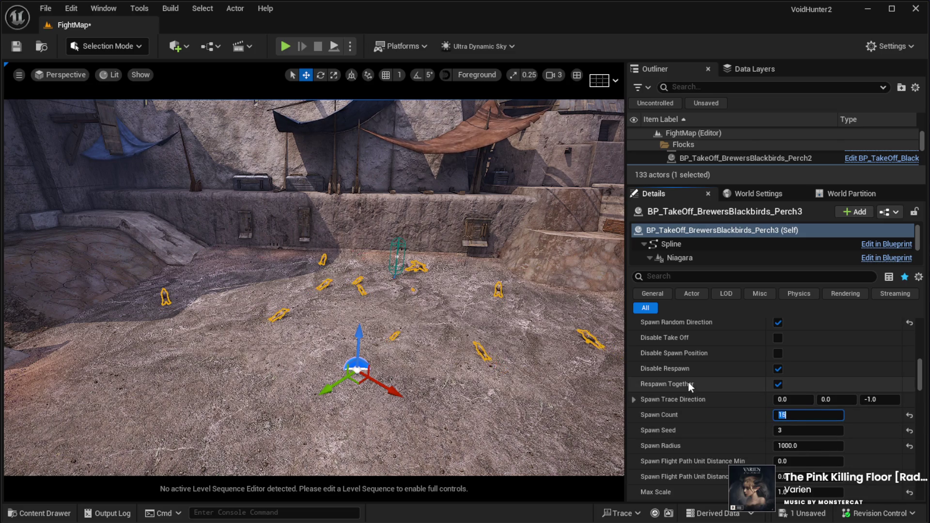
text(3)
key(Return)
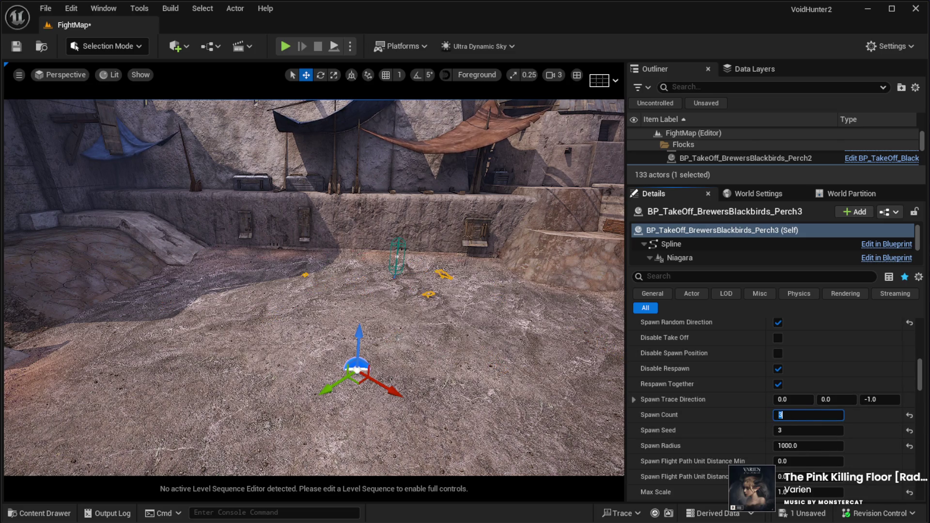
drag(398, 337, 432, 324)
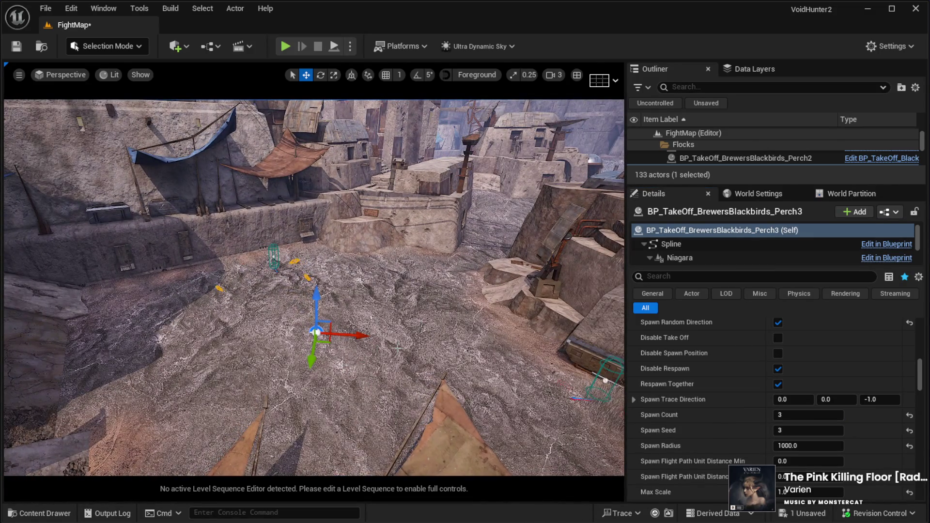
Drag the Perch3 flock toward the lower left of the courtyard floor, then select the landscape
mouse_move(323, 337)
mouse_down()
mouse_move(443, 393)
mouse_move(429, 431)
mouse_up()
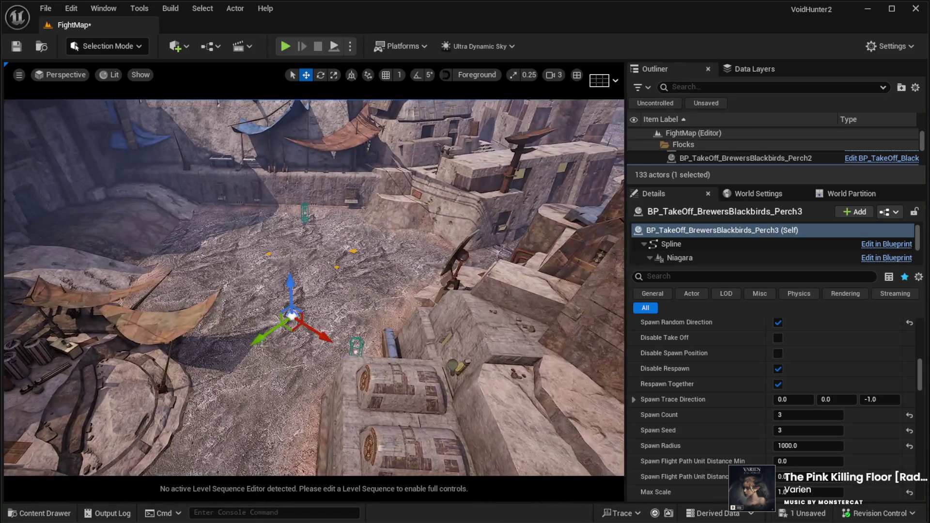
mouse_move(291, 315)
mouse_down()
mouse_move(247, 377)
mouse_move(262, 387)
mouse_move(314, 365)
mouse_up()
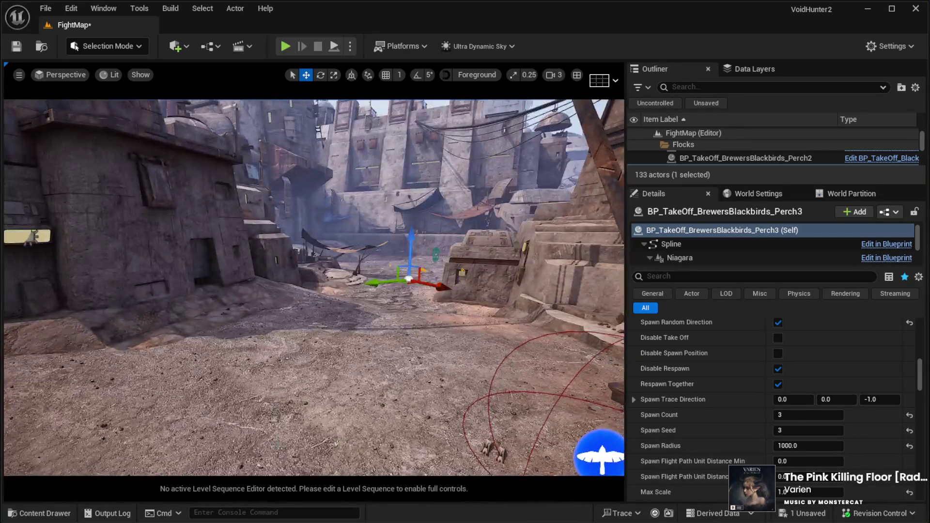
click(356, 455)
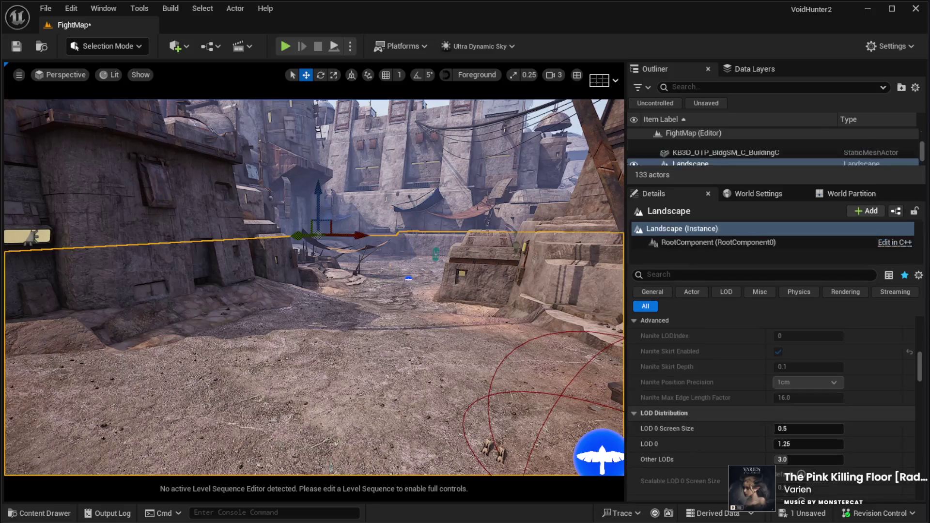
Play-test FightMap with Alt+P, walk the player character around, then stop with Esc
key(alt+p)
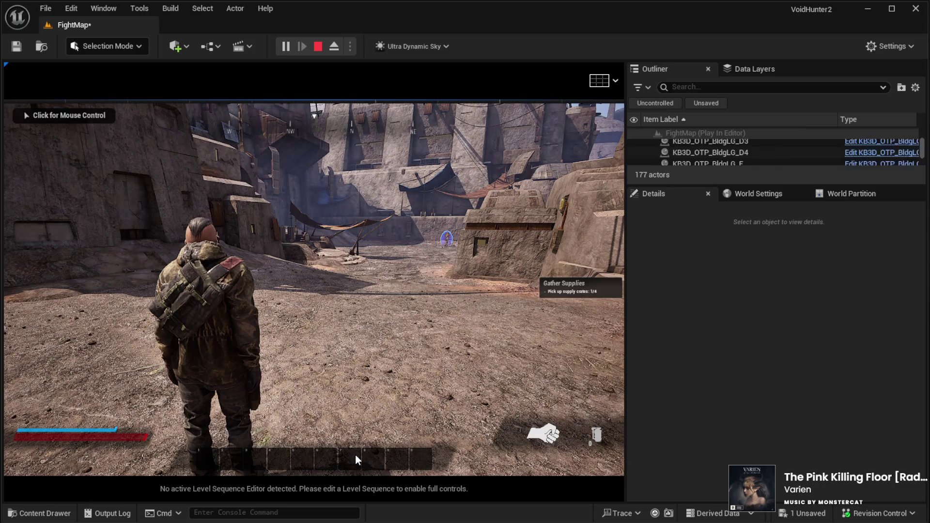
click(416, 350)
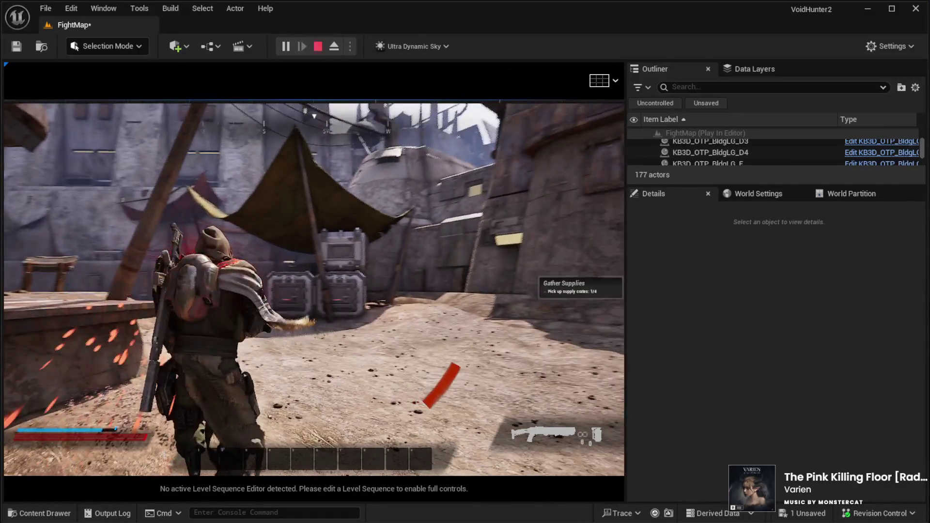
key(Escape)
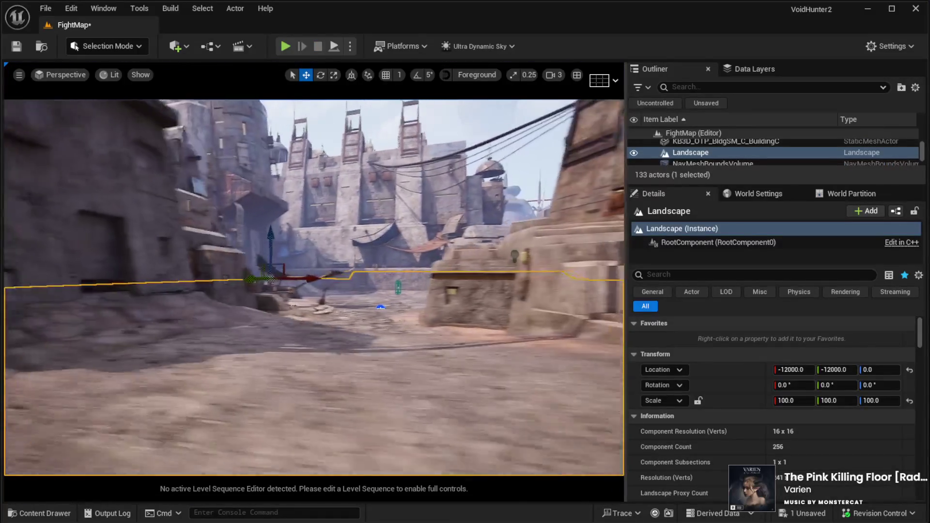